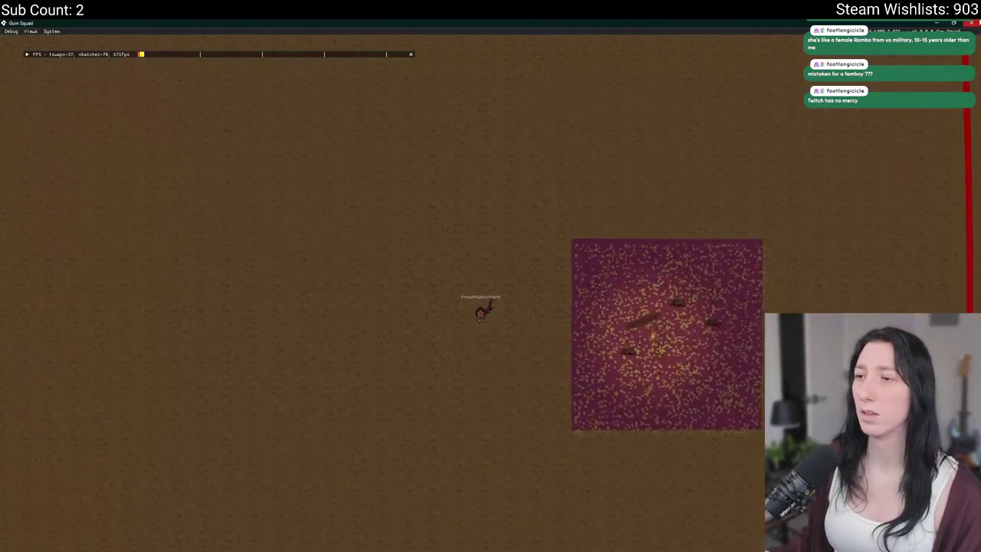
# Close the running game and return to the script around line 98.
pyautogui.hotkey('alt', 'F4')
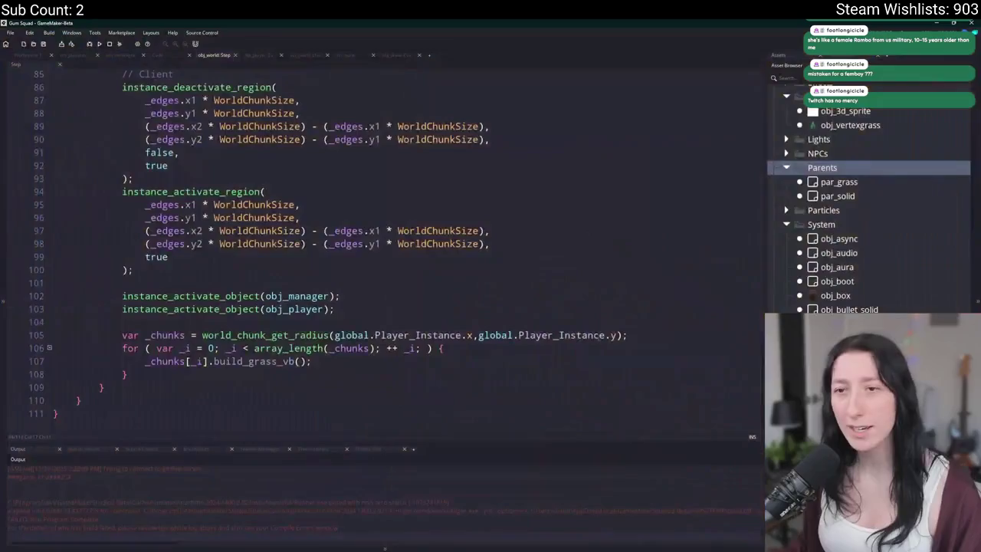
pyautogui.scroll(1, 559, 352)
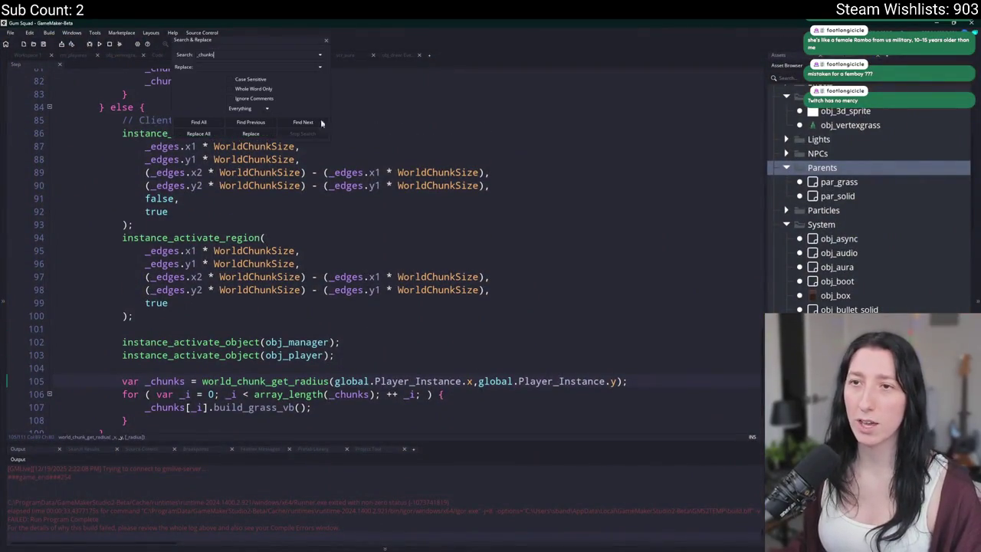
pyautogui.click(492, 290)
# Search the project for unload_grass and jump to its definition at line 209.
pyautogui.hotkey('ctrl', 'f')
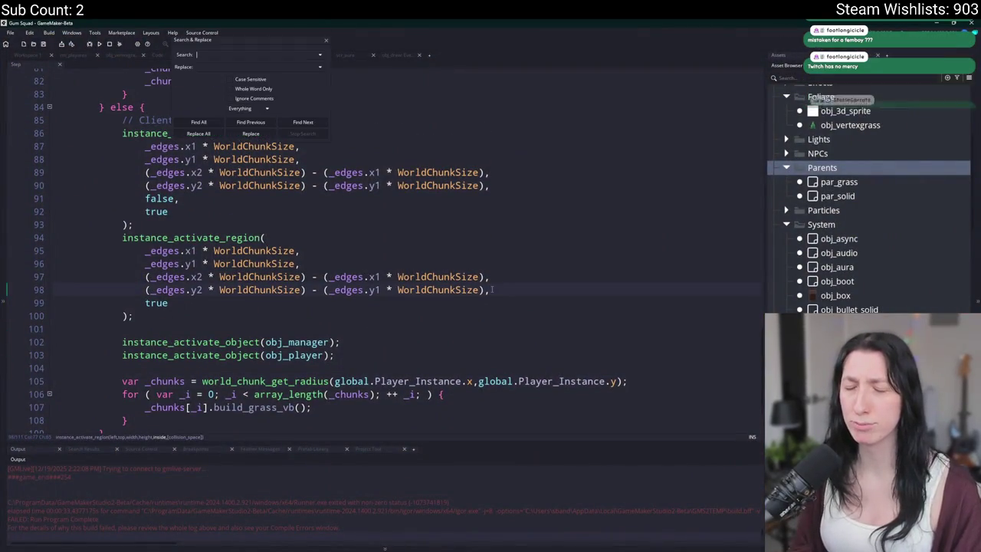
pyautogui.write('unload_c')
pyautogui.write('rass')
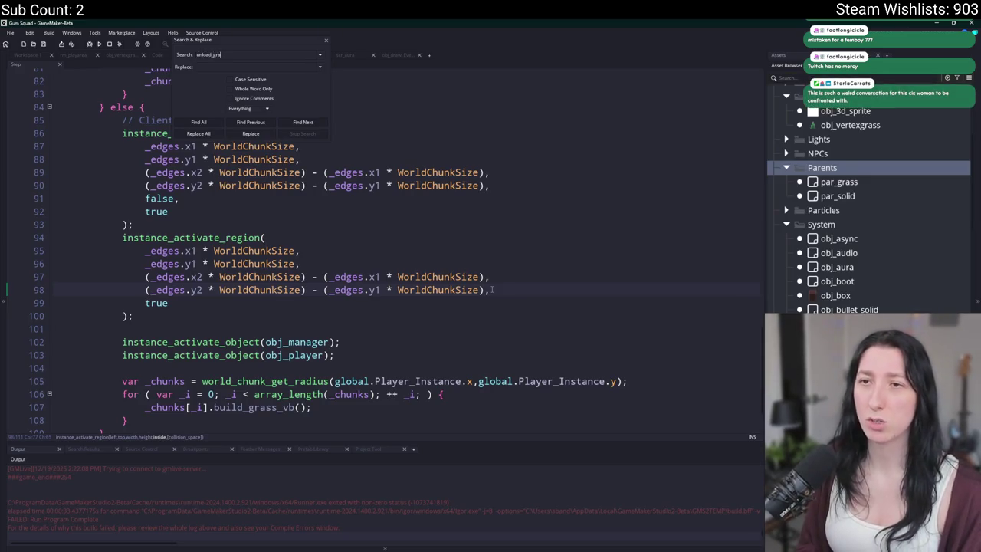
pyautogui.press('Return')
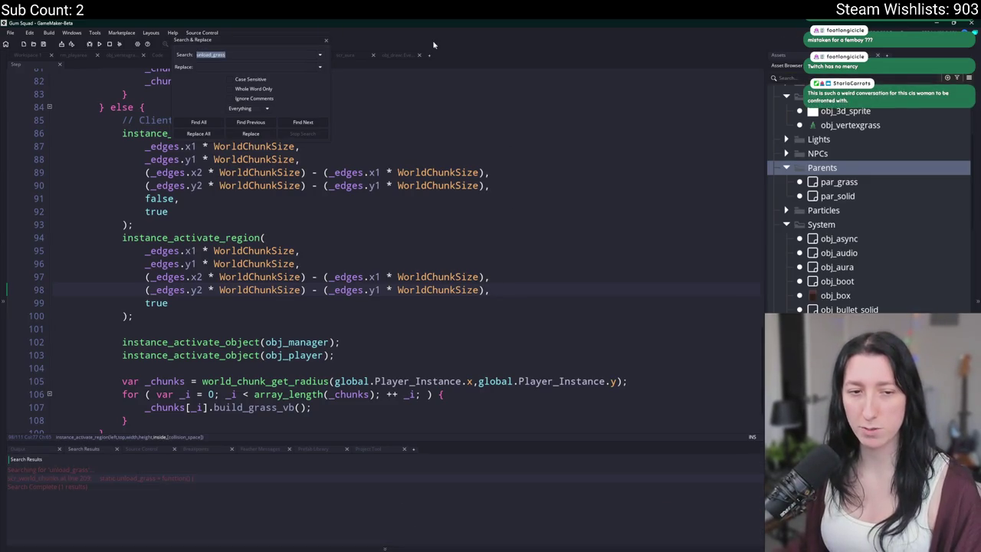
pyautogui.doubleClick(172, 478)
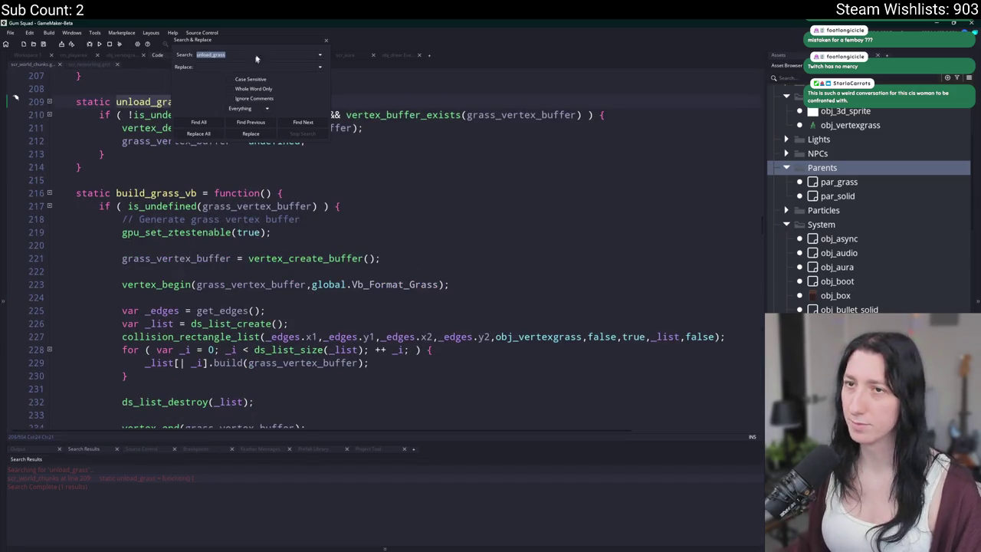
pyautogui.click(325, 41)
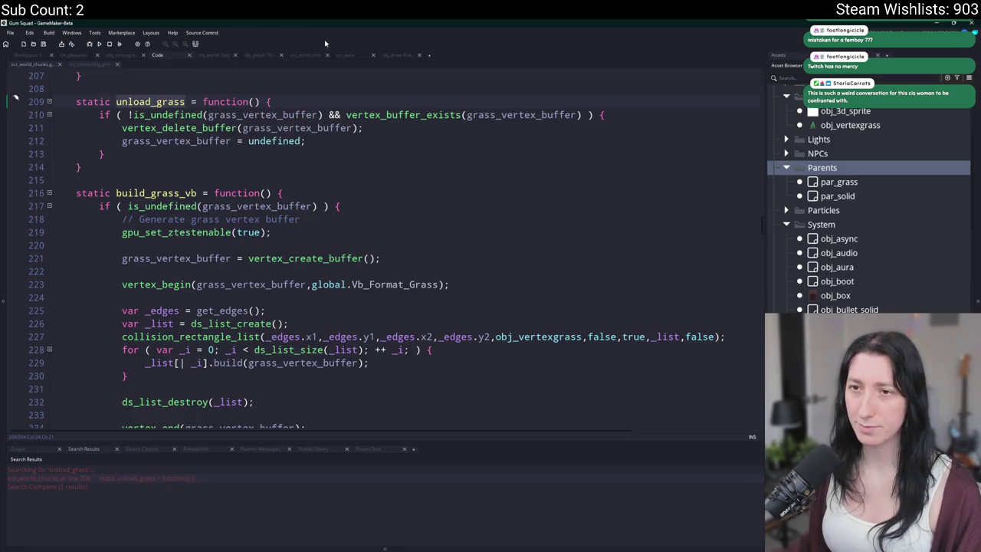
pyautogui.click(425, 129)
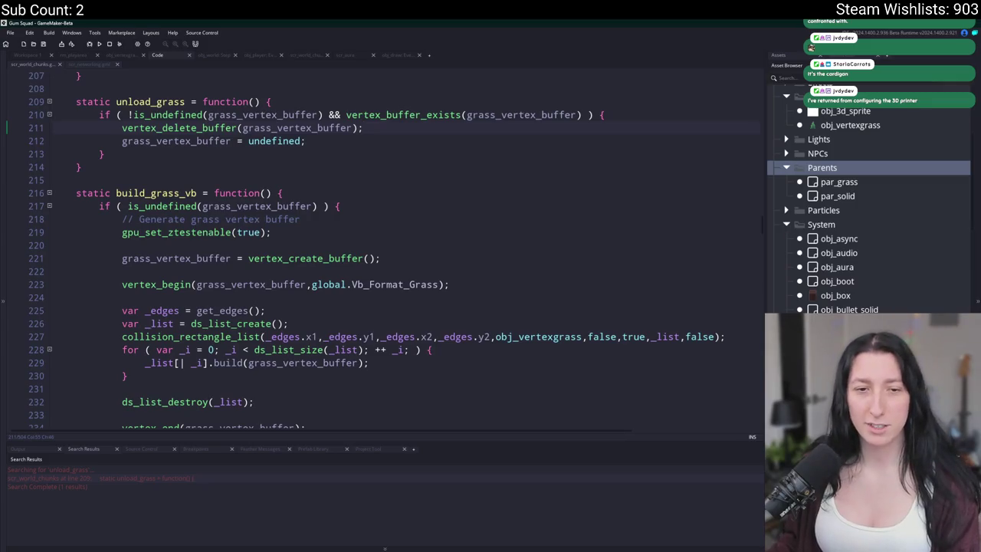
# Find all vertex_delete_buffer calls, showing the single use in unload_grass at line 211.
pyautogui.hotkey('shift', 'F12')
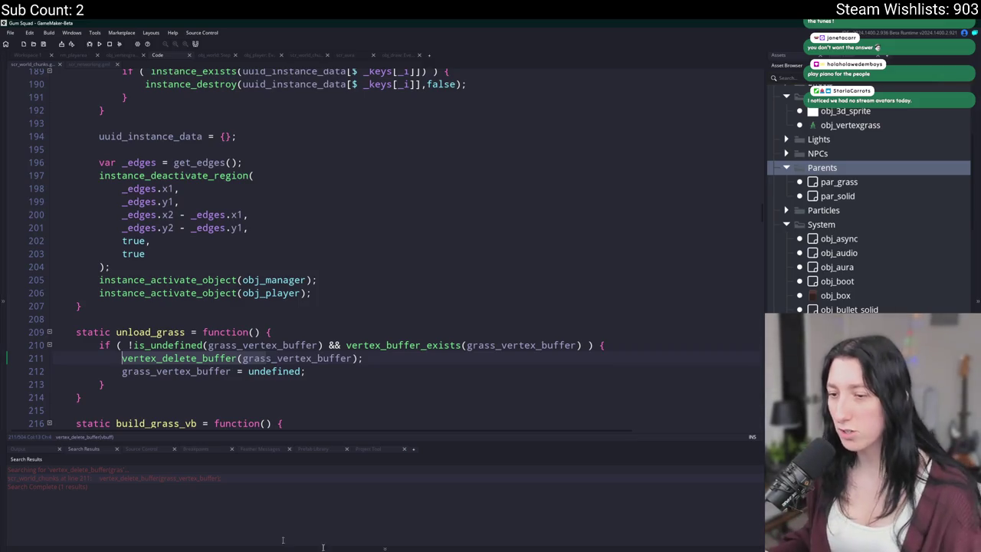
# Launch Steam from the Start search using 'ste'.
pyautogui.press('super')
pyautogui.write('ste')
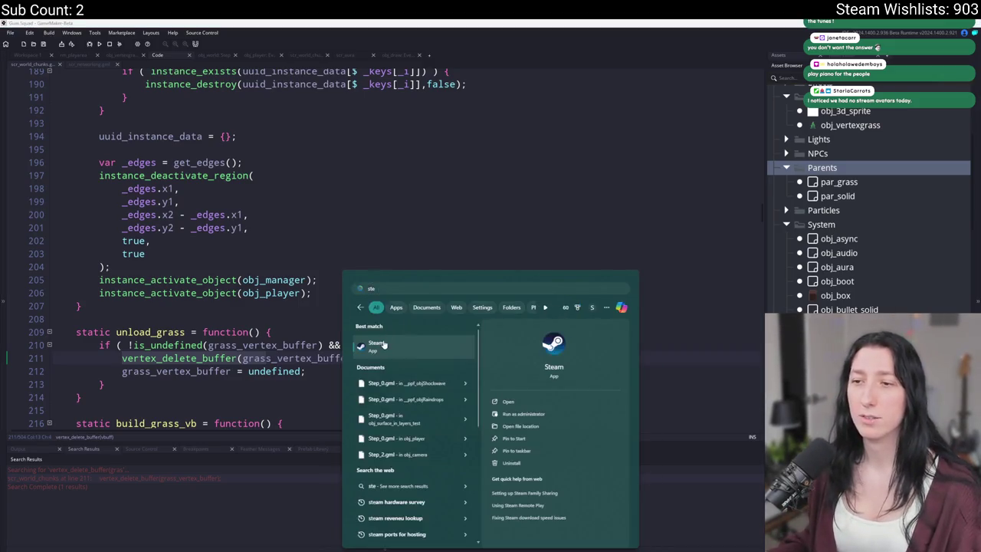
pyautogui.click(384, 345)
# Find Stream Avatars with 'stre', play it, minimize Steam, and bring up the YouTube browser.
pyautogui.click(55, 86)
pyautogui.write('s')
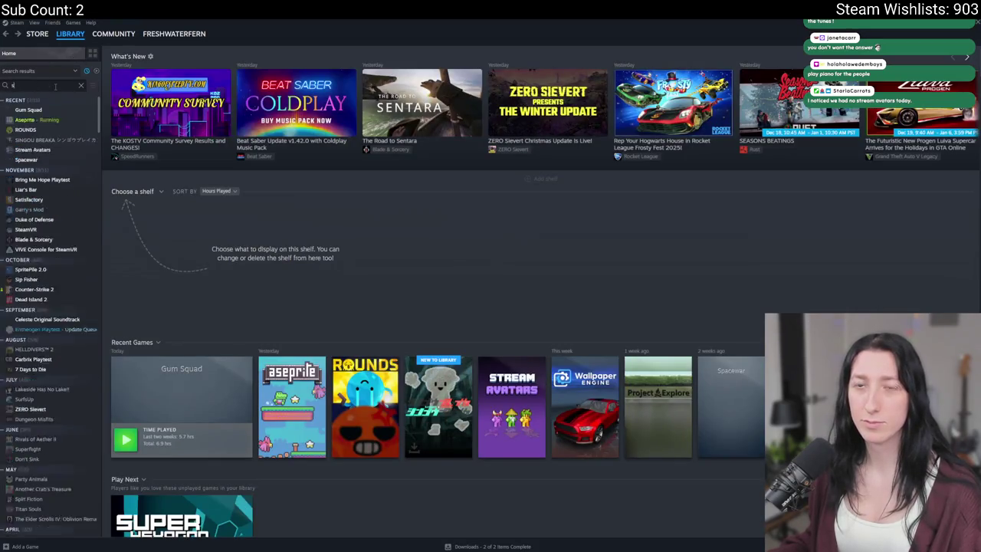
pyautogui.write('tre')
pyautogui.press('Return')
pyautogui.click(145, 182)
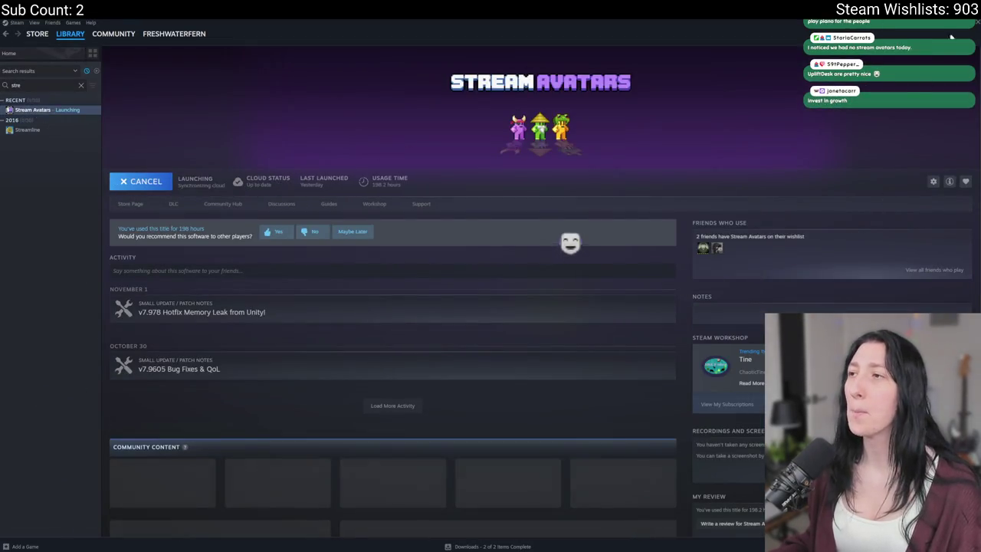
pyautogui.click(975, 22)
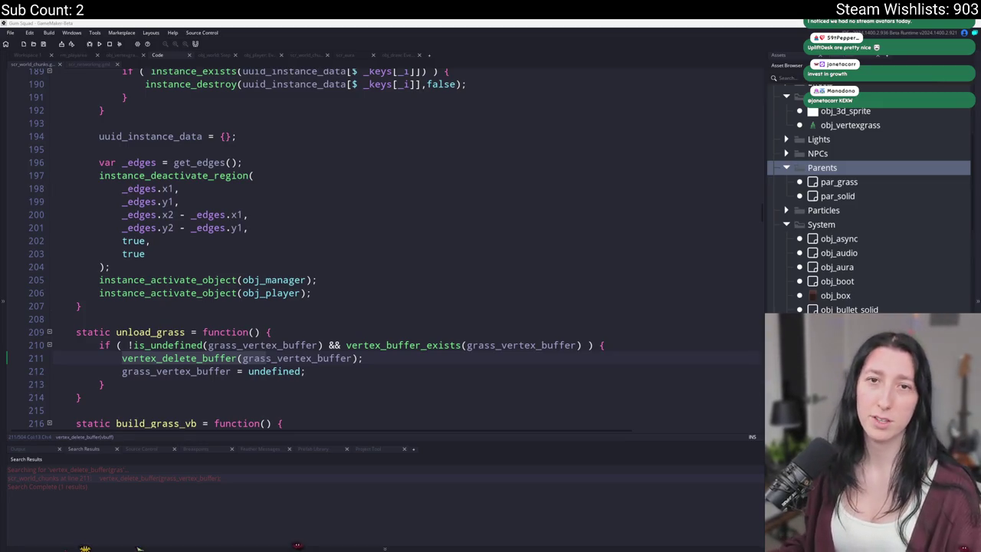
pyautogui.click(68, 549)
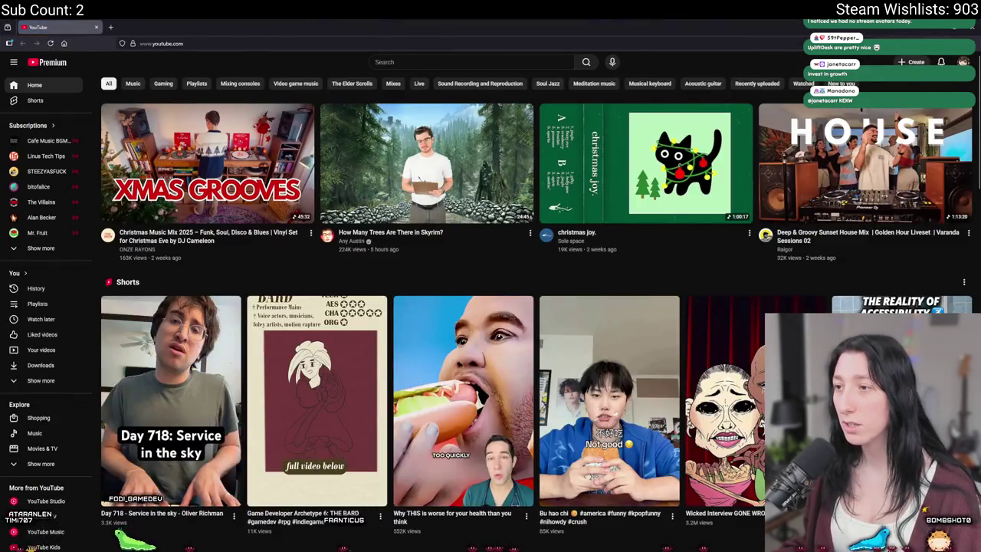
# Go to the YouTube Studio channel dashboard from the account menu.
pyautogui.moveTo(522, 391)
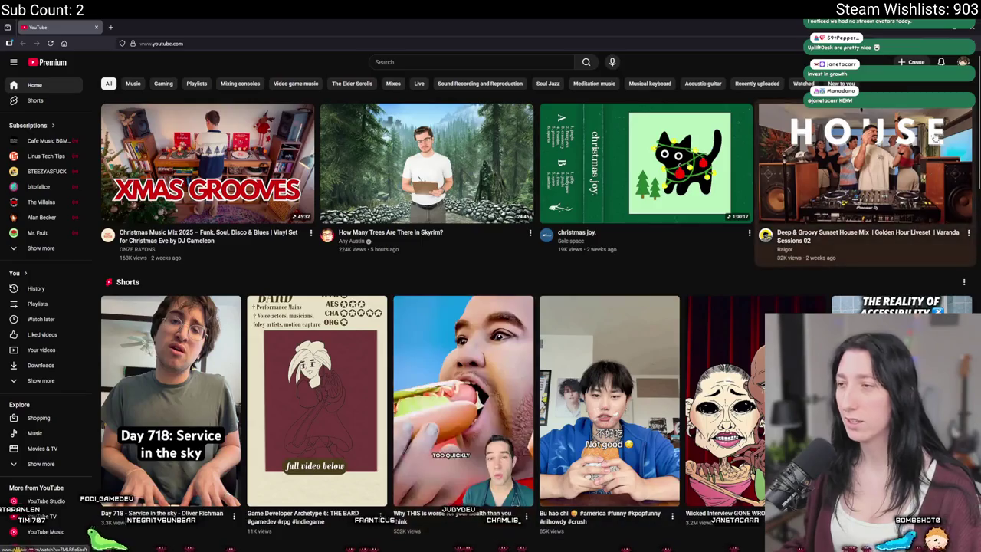
pyautogui.click(963, 62)
pyautogui.click(905, 174)
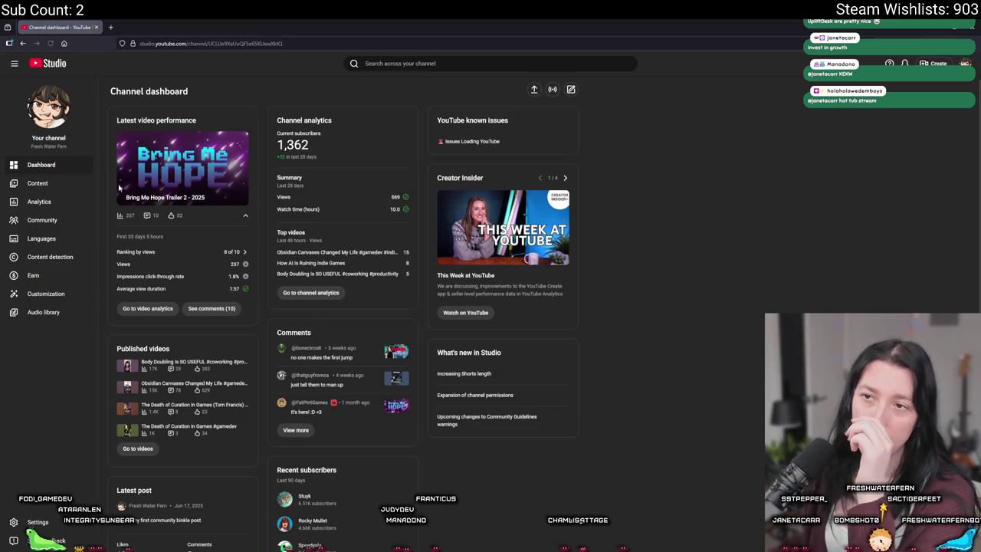
# Open the 'Body Doubling Is SO USEFUL' Short on YouTube from Studio's Shorts list, closing the details tab.
pyautogui.click(38, 184)
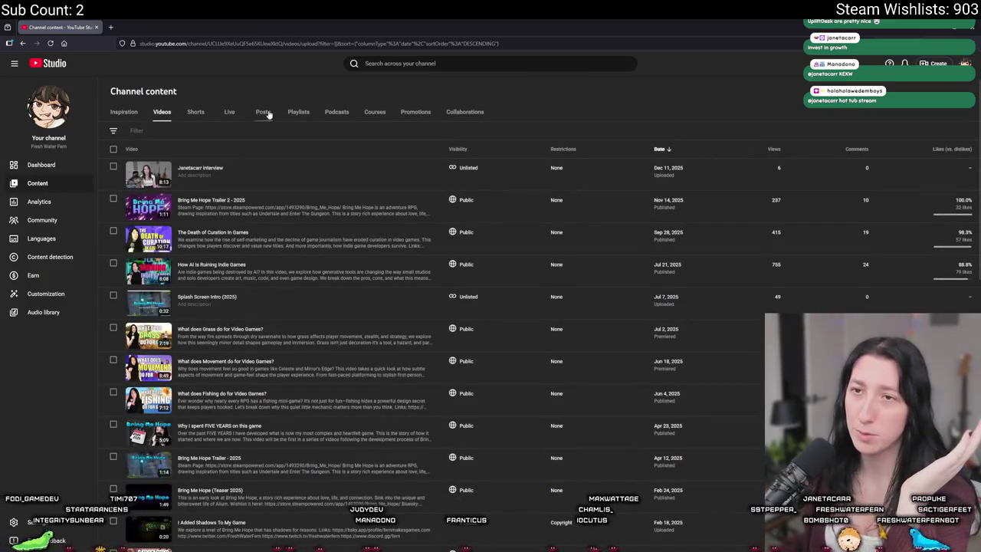
pyautogui.click(196, 112)
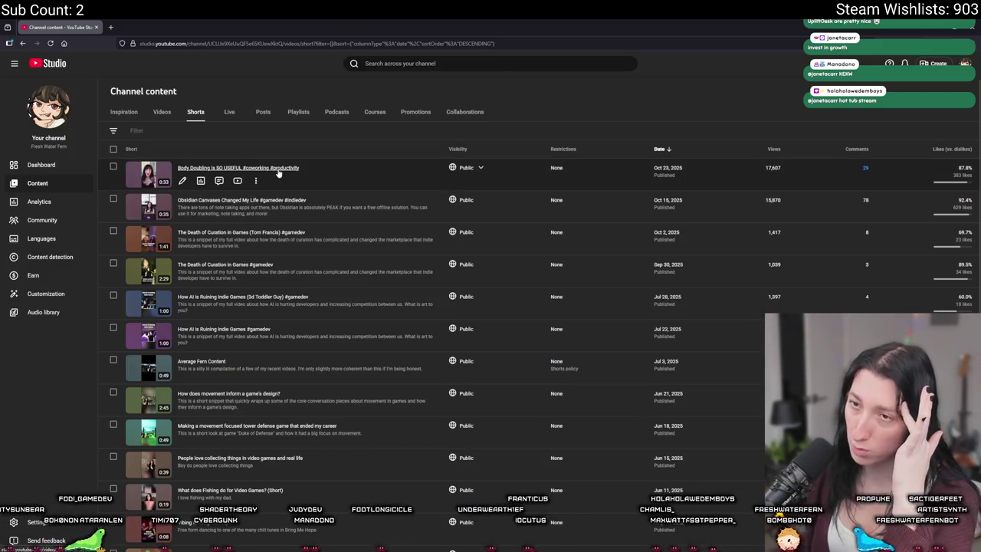
pyautogui.click(252, 182)
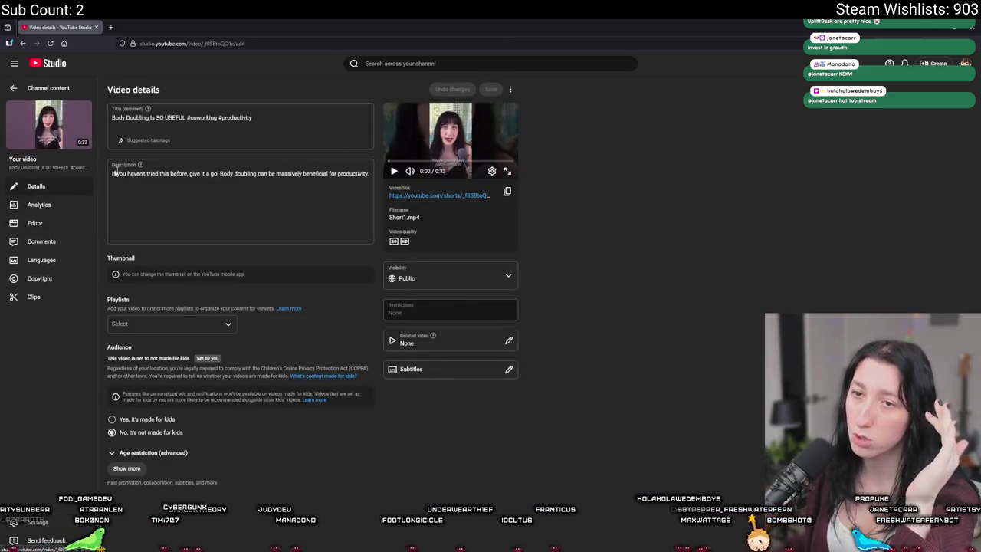
pyautogui.click(438, 195)
pyautogui.middleClick(66, 23)
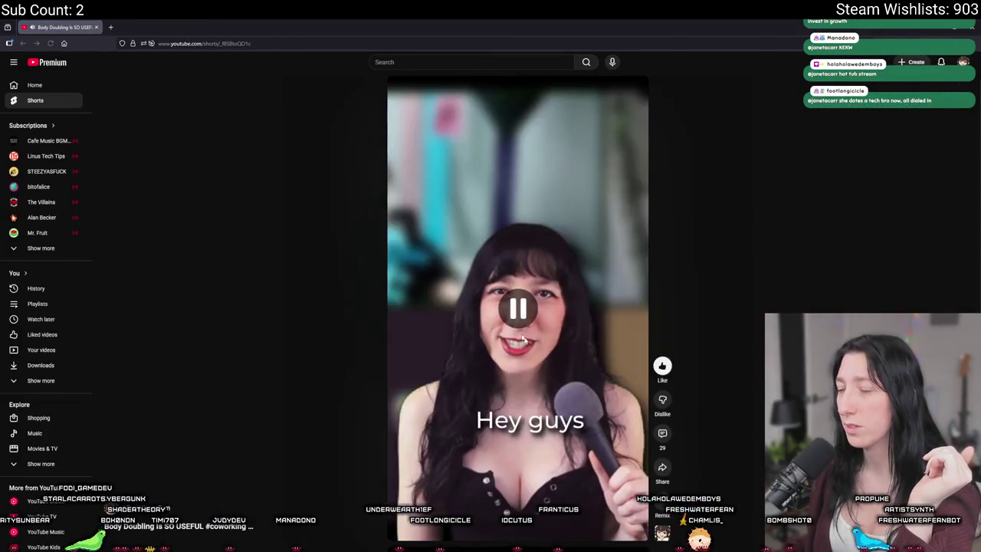
# Open the Body Doubling Short's comments and scroll through its 29 viewer comments.
pyautogui.click(662, 434)
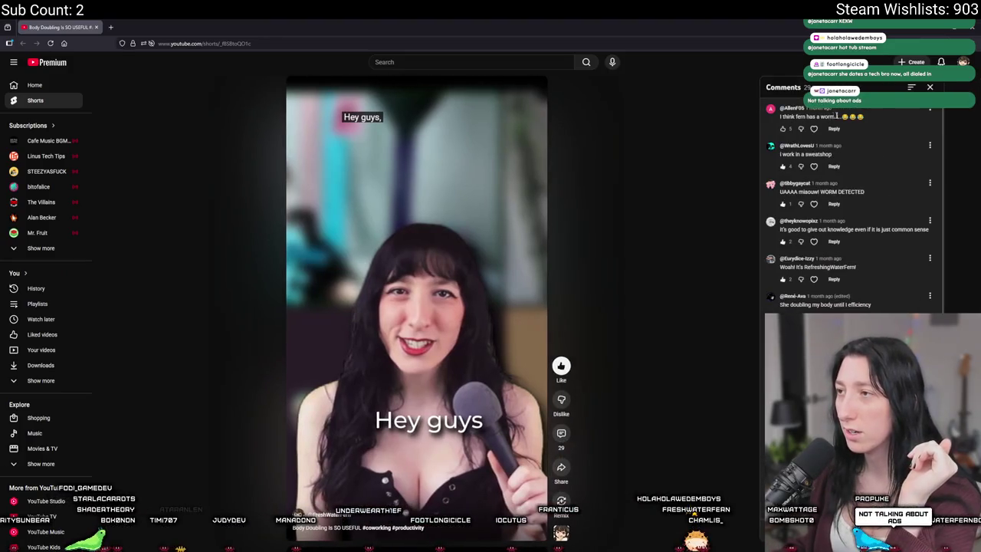
pyautogui.moveTo(868, 117)
pyautogui.mouseDown()
pyautogui.moveTo(782, 118)
pyautogui.moveTo(779, 108)
pyautogui.mouseUp()
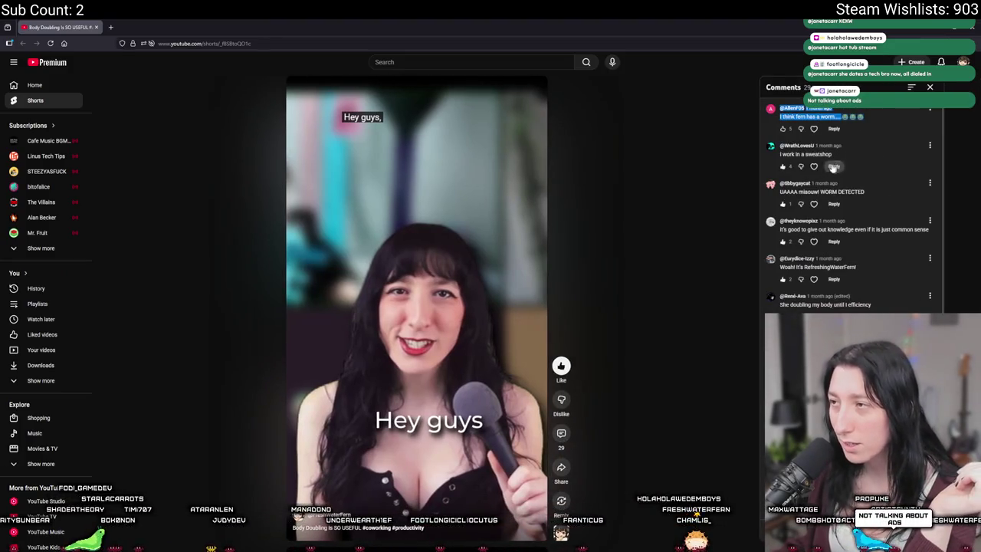
pyautogui.click(840, 192)
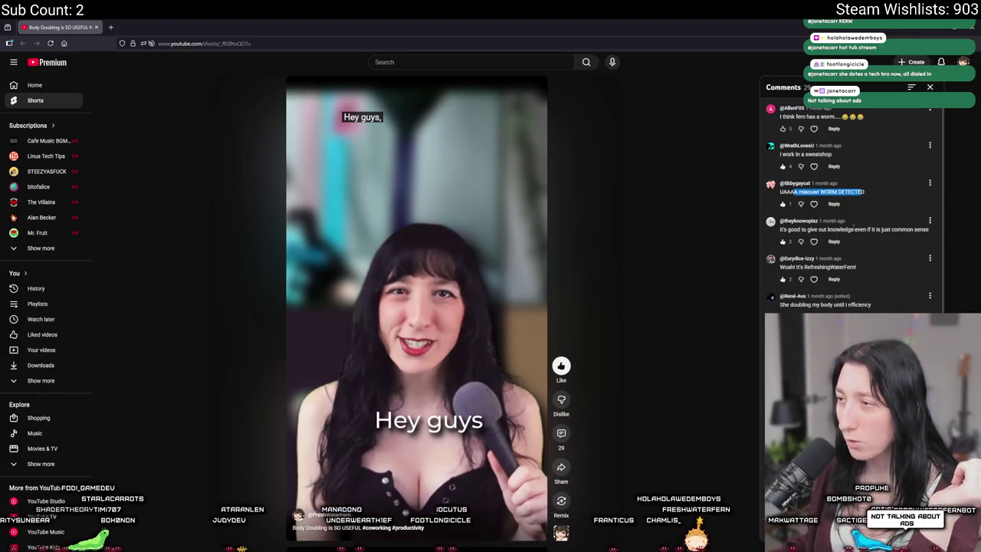
pyautogui.click(854, 228)
pyautogui.scroll(-5, 847, 199)
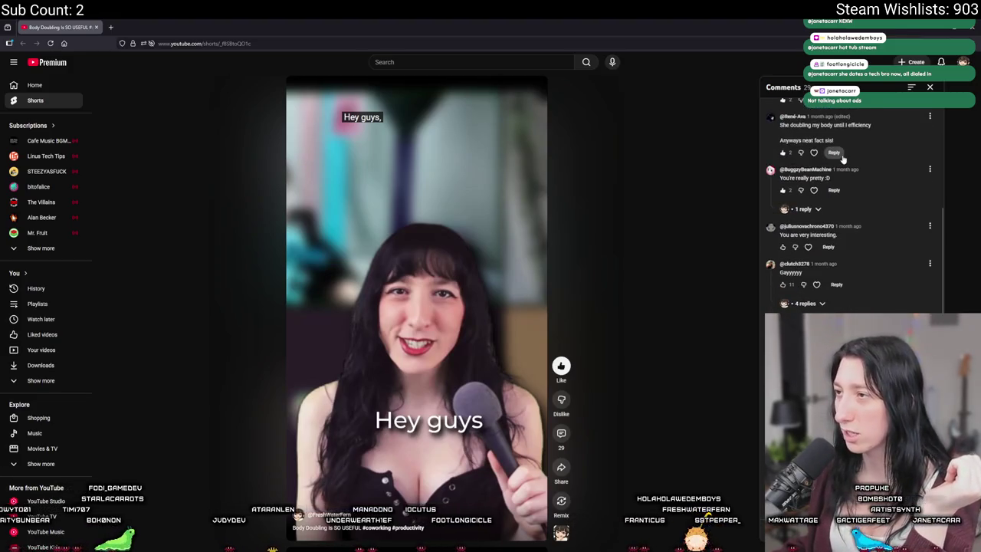
pyautogui.scroll(-2, 844, 158)
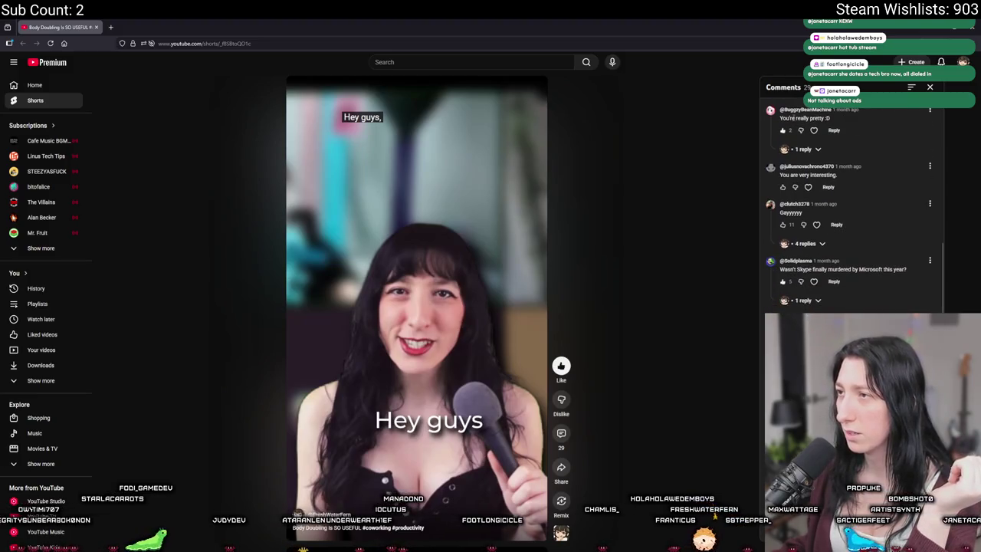
pyautogui.scroll(-2, 804, 157)
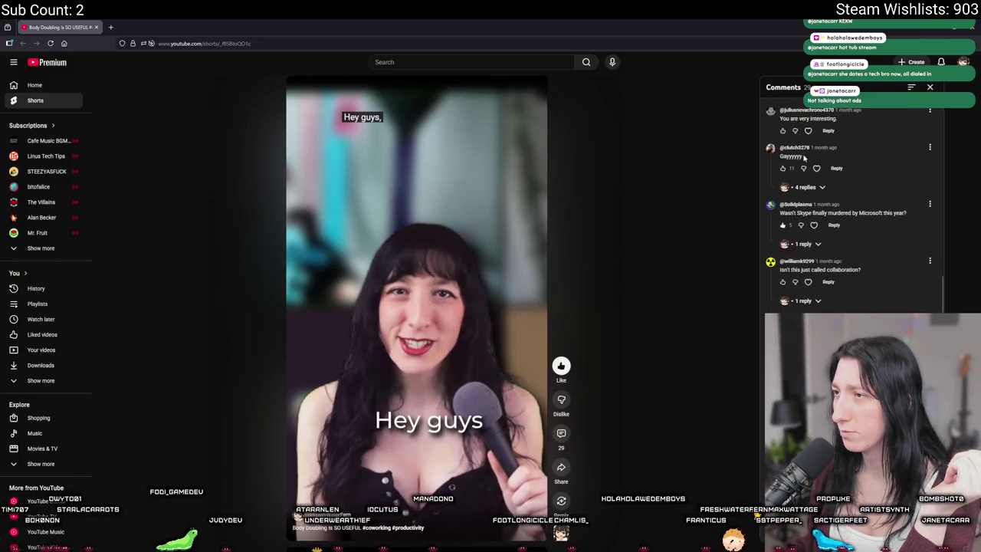
pyautogui.click(797, 156)
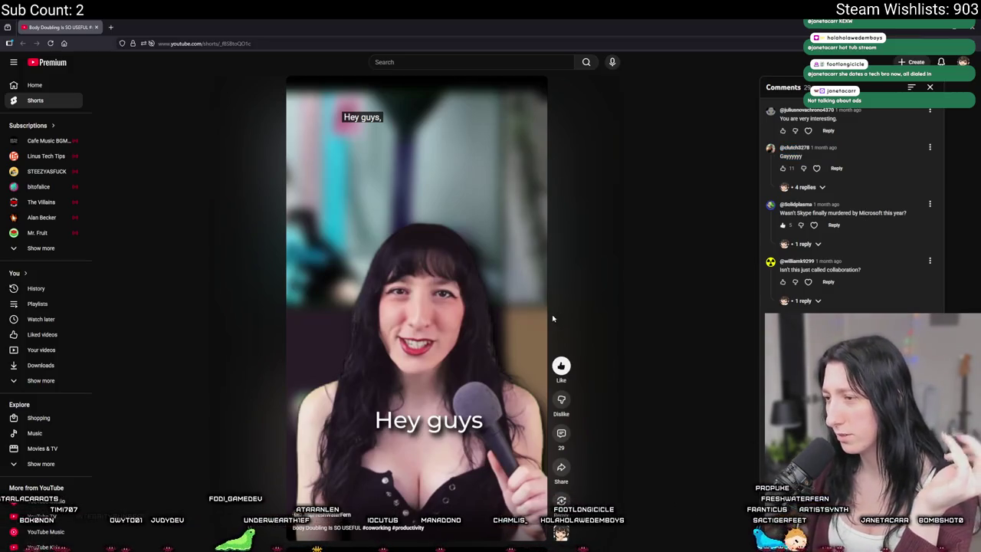
pyautogui.scroll(-5, 851, 207)
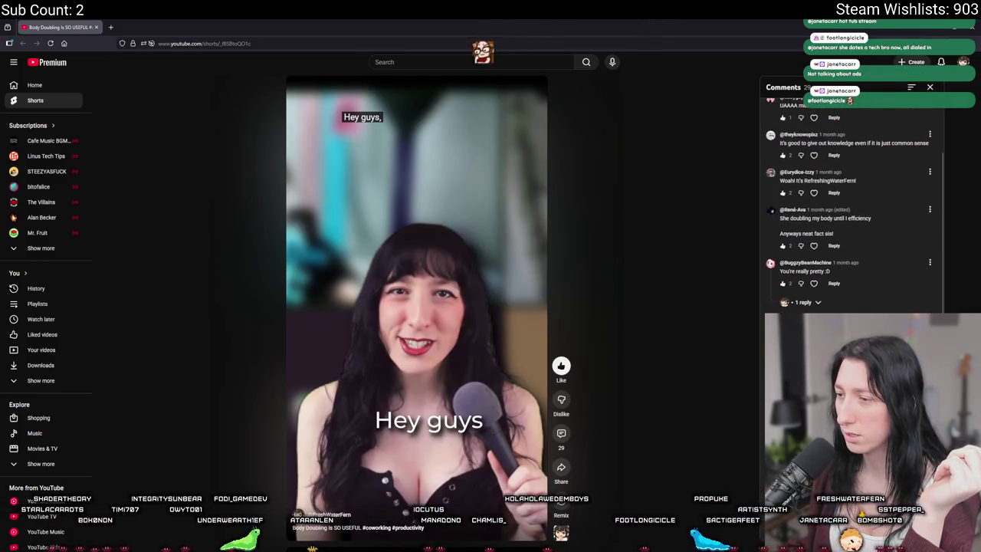
pyautogui.scroll(1, 851, 207)
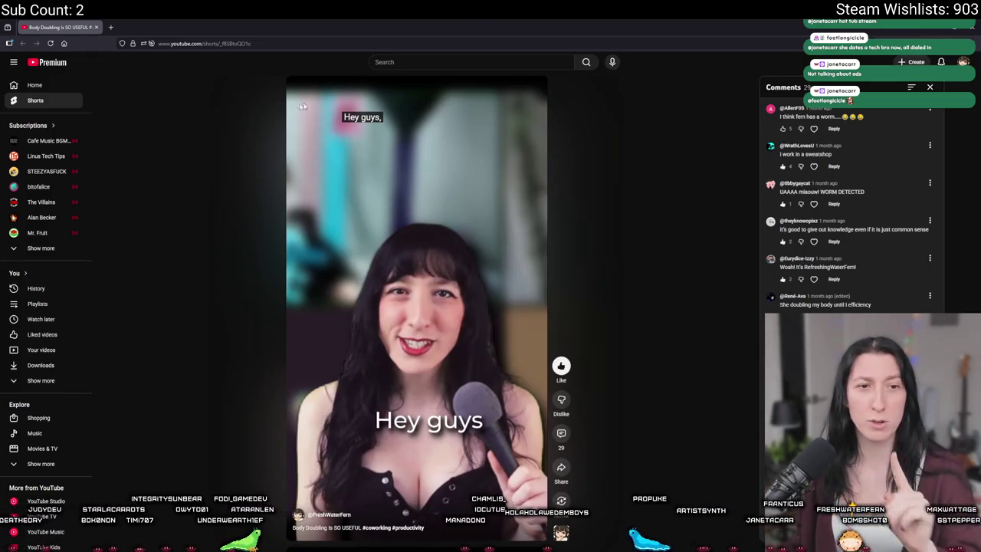
# Switch back to GameMaker's scr_world_chunks script showing unload_grass at line 211.
pyautogui.hotkey('alt', 'Tab')
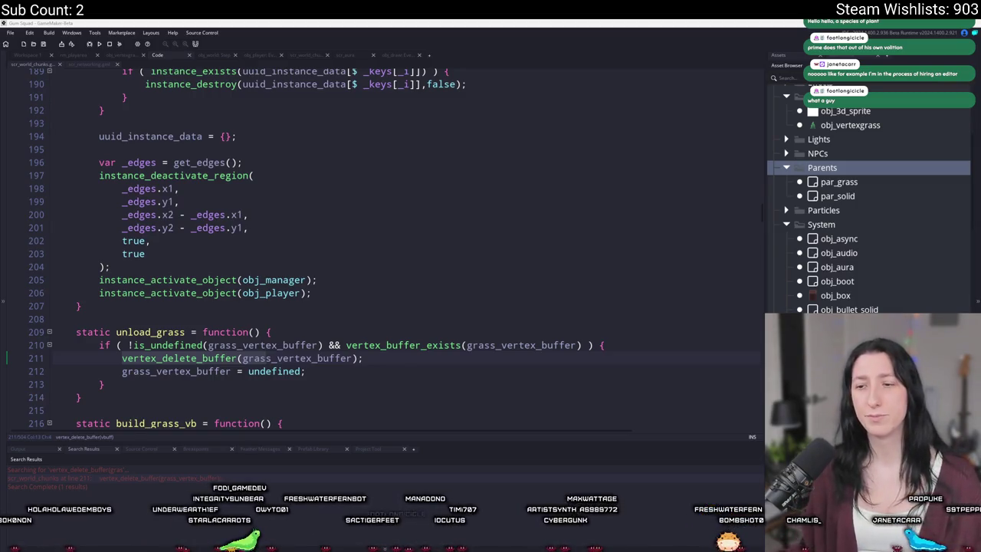
# Launch Calculator and compute 1000 ÷ 30, giving 33.3333333333333.
pyautogui.press('super')
pyautogui.write('calc')
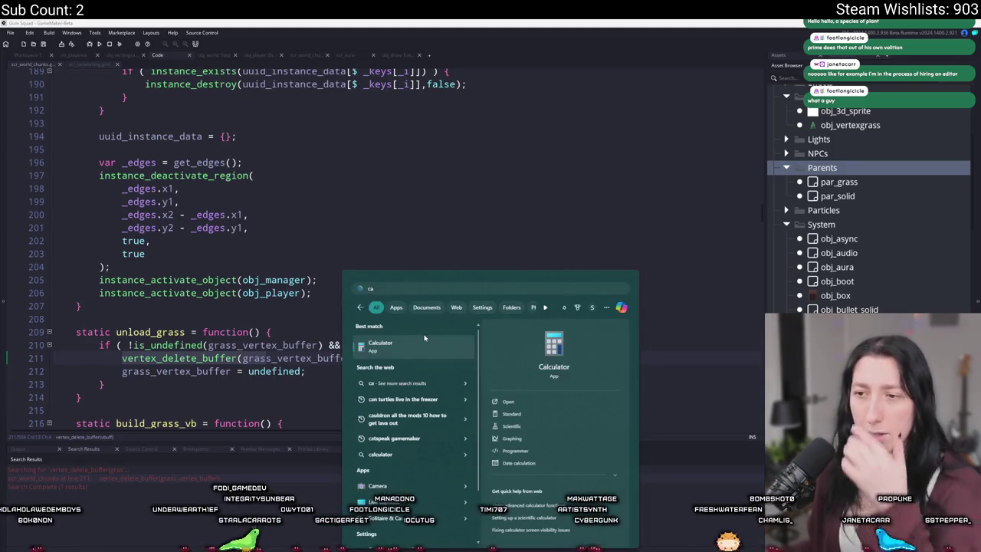
pyautogui.press('Return')
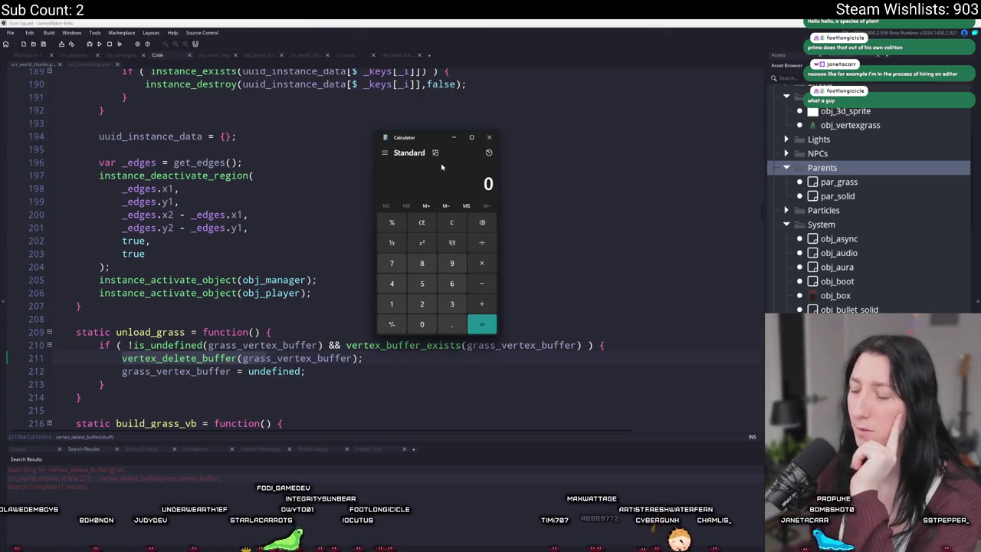
pyautogui.write('1,000')
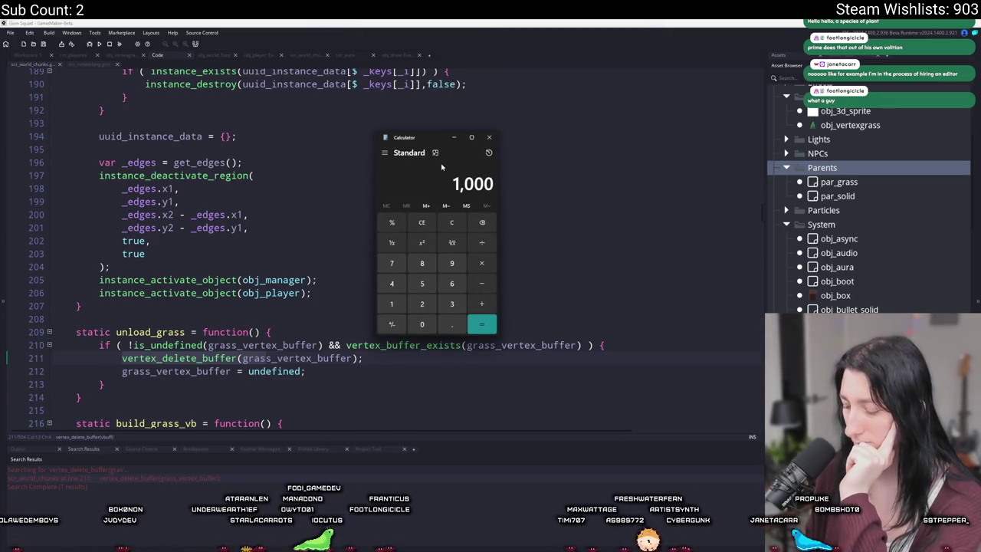
pyautogui.press('Return')
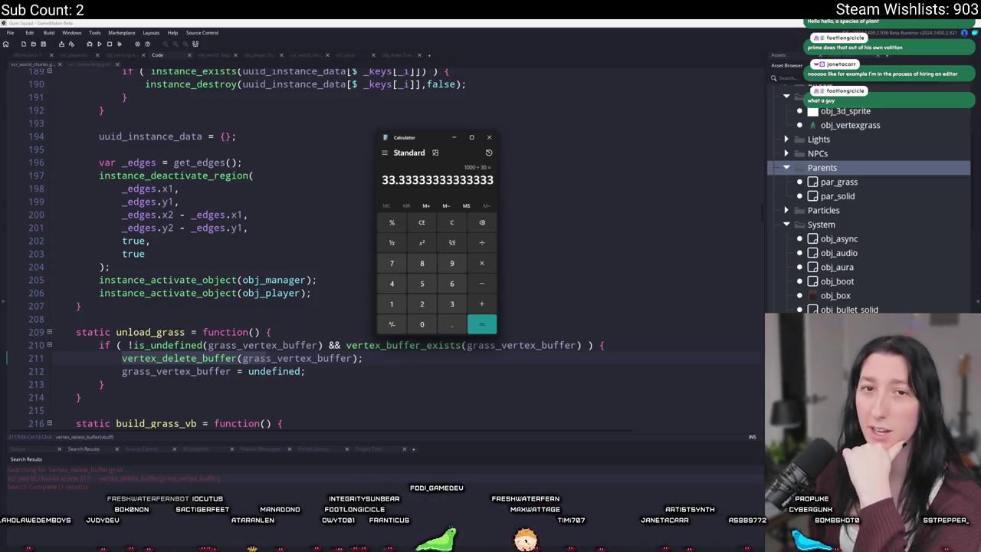
# Close the Calculator, leaving the unload_grass code at line 211 visible.
pyautogui.click(489, 138)
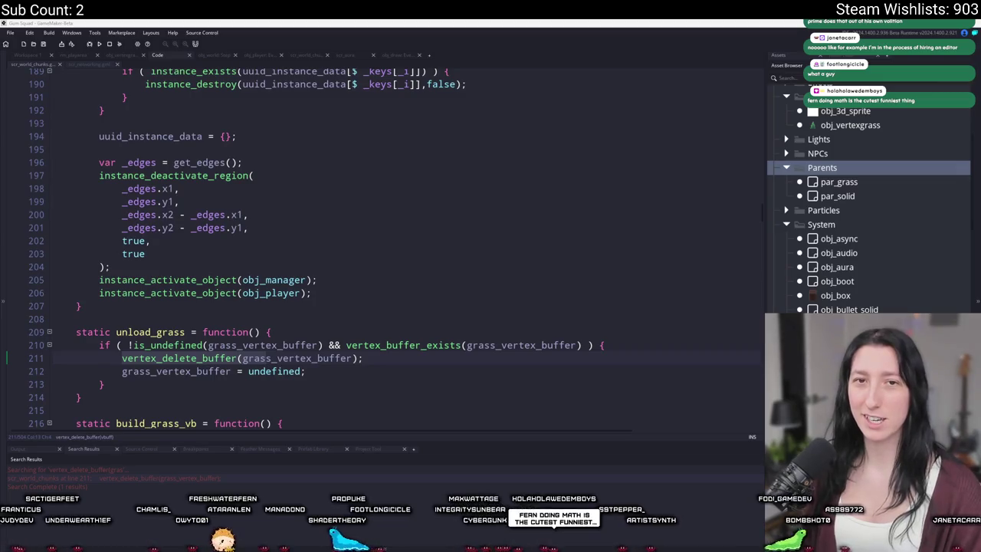
# Search the project for unload_grass, finding only its definition at line 209.
pyautogui.click(608, 352)
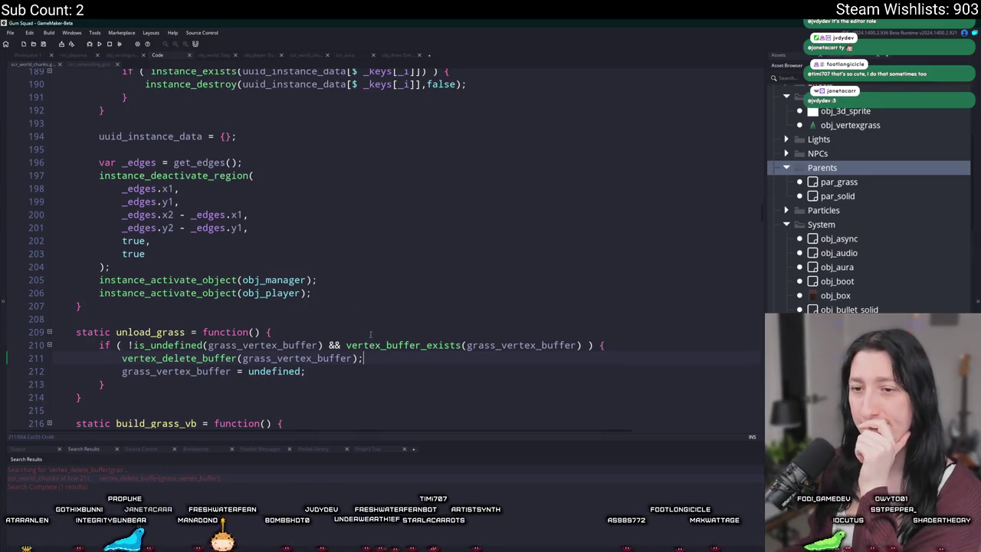
pyautogui.click(149, 332)
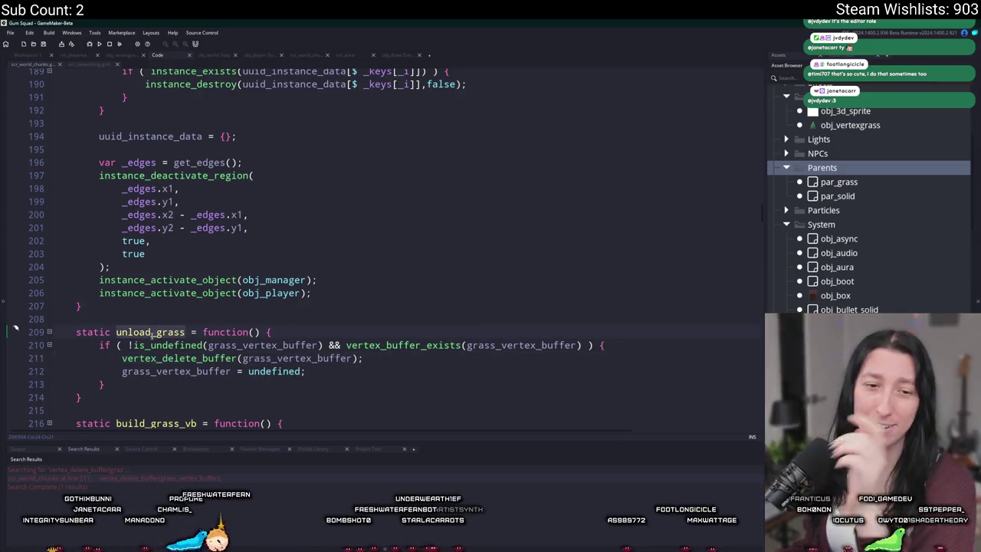
pyautogui.hotkey('ctrl', 'f')
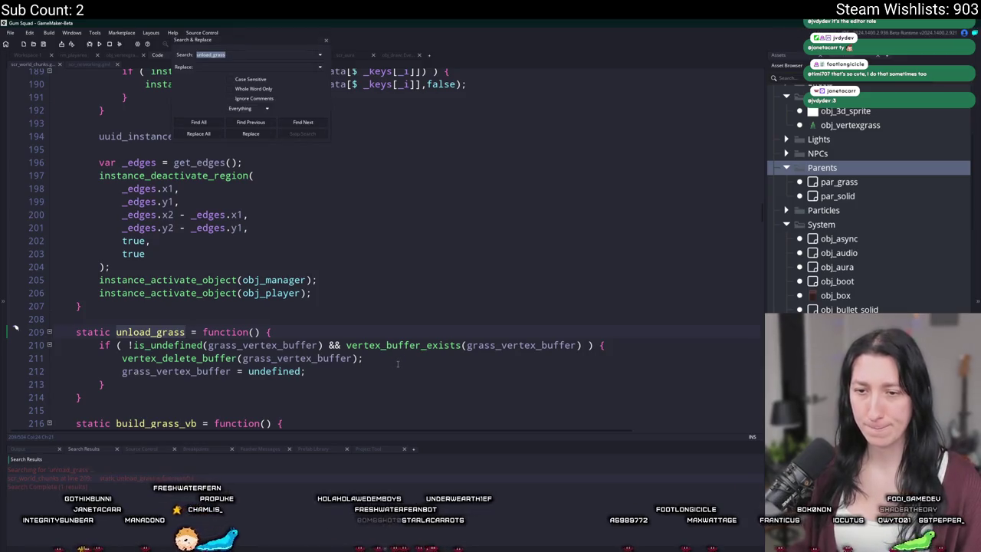
pyautogui.click(326, 40)
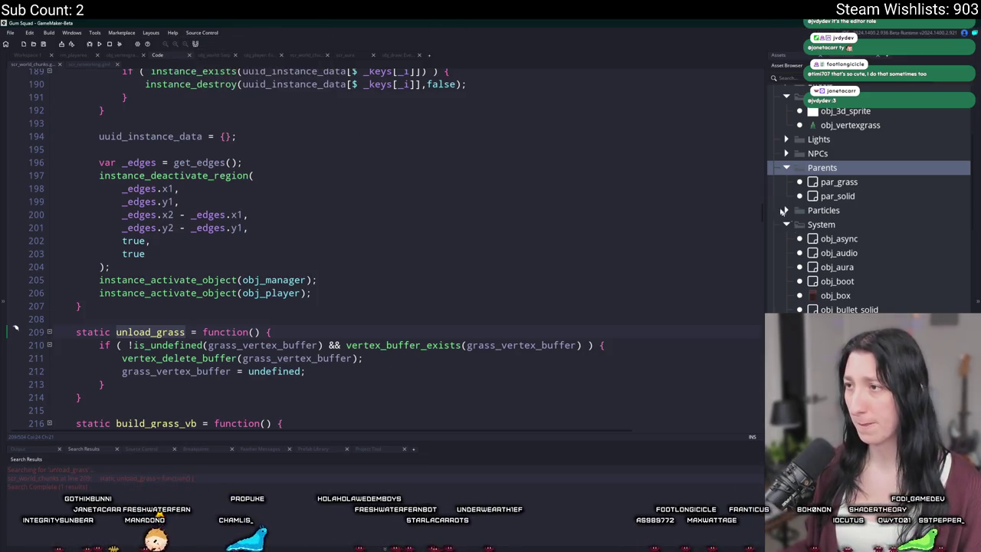
pyautogui.moveTo(764, 212); pyautogui.dragTo(753, 93)
# Scroll up past mark_as_seen and get_edges to the global.World_Chunks setup above WorldChunk.
pyautogui.scroll(-4, 139, 280)
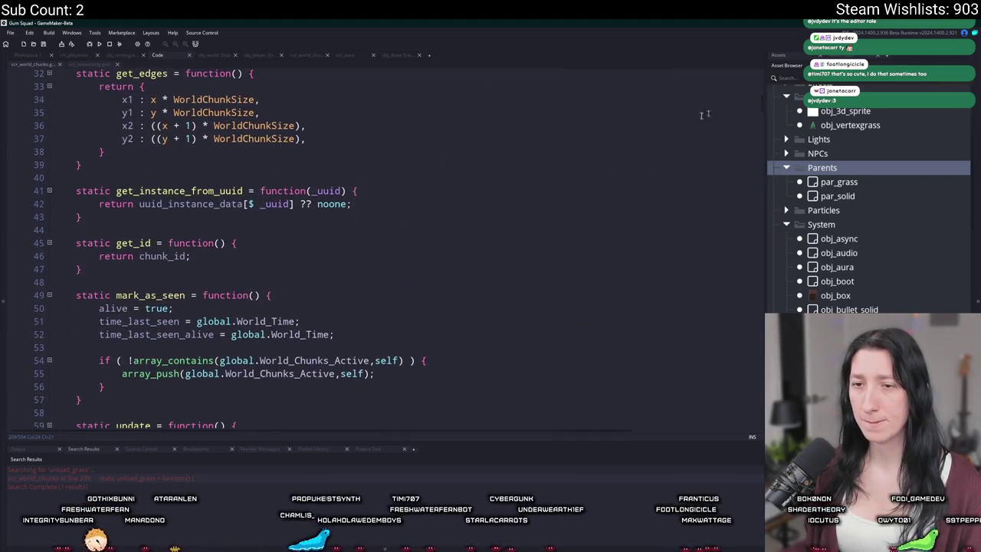
pyautogui.scroll(-1, 139, 279)
pyautogui.click(428, 306)
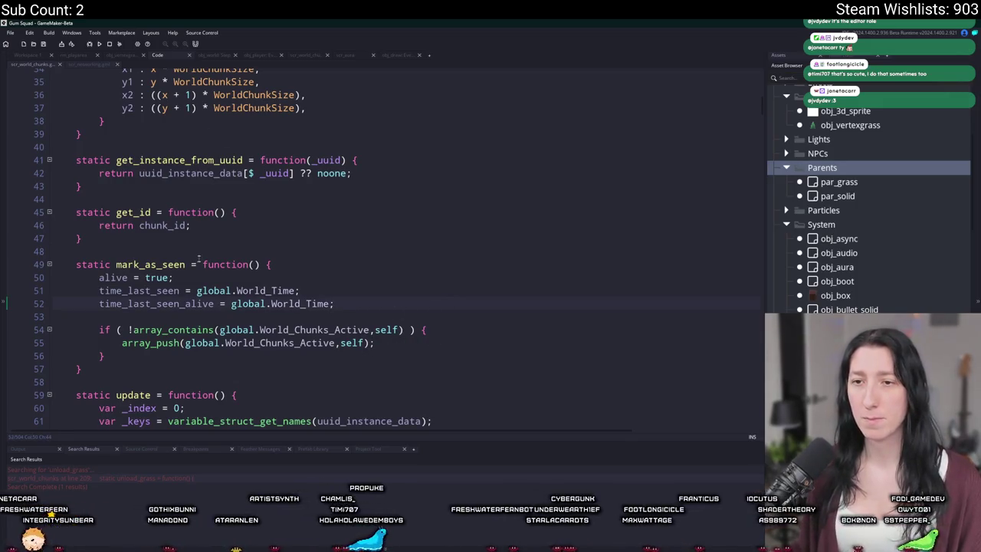
pyautogui.scroll(-2, 289, 115)
pyautogui.scroll(2, 289, 115)
pyautogui.scroll(-4, 289, 115)
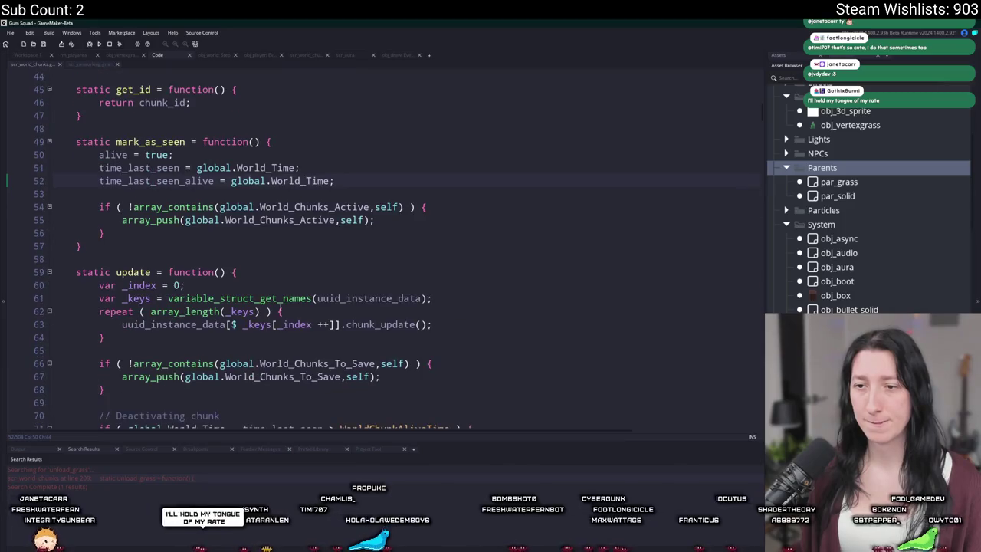
pyautogui.scroll(12, 277, 278)
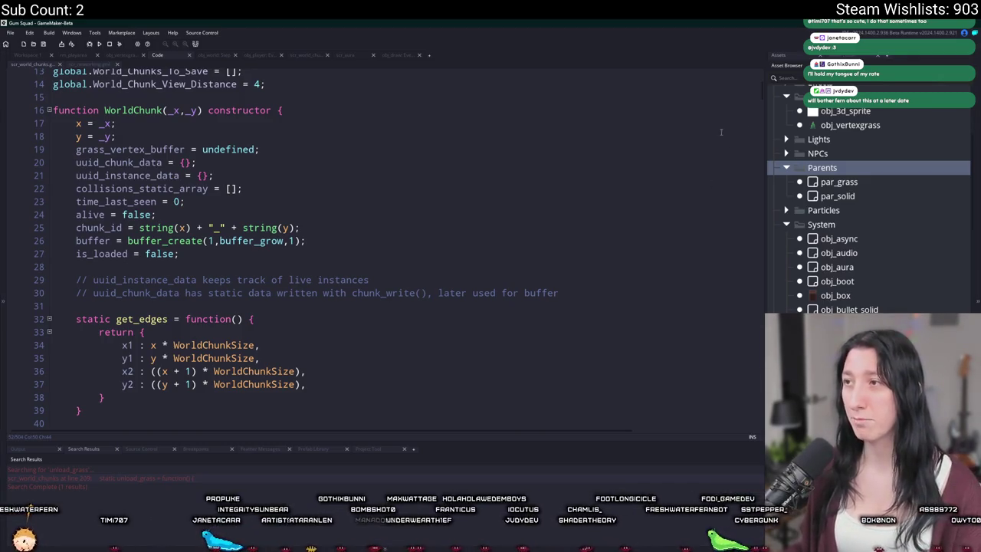
pyautogui.scroll(4, 637, 169)
pyautogui.click(584, 156)
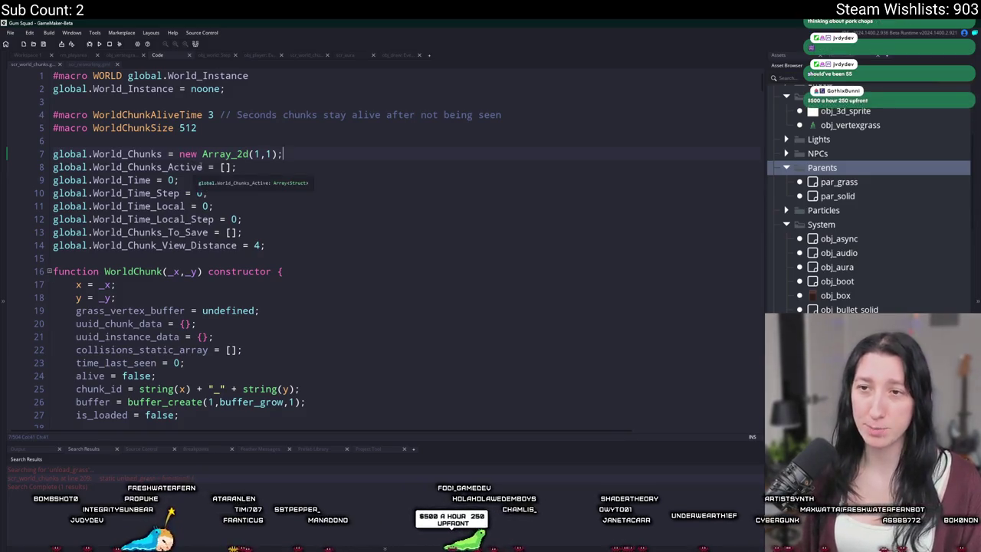
# Search the whole project for global.World_Chunks_Active from its line 8 declaration in scr_world_chunks.
pyautogui.click(58, 168)
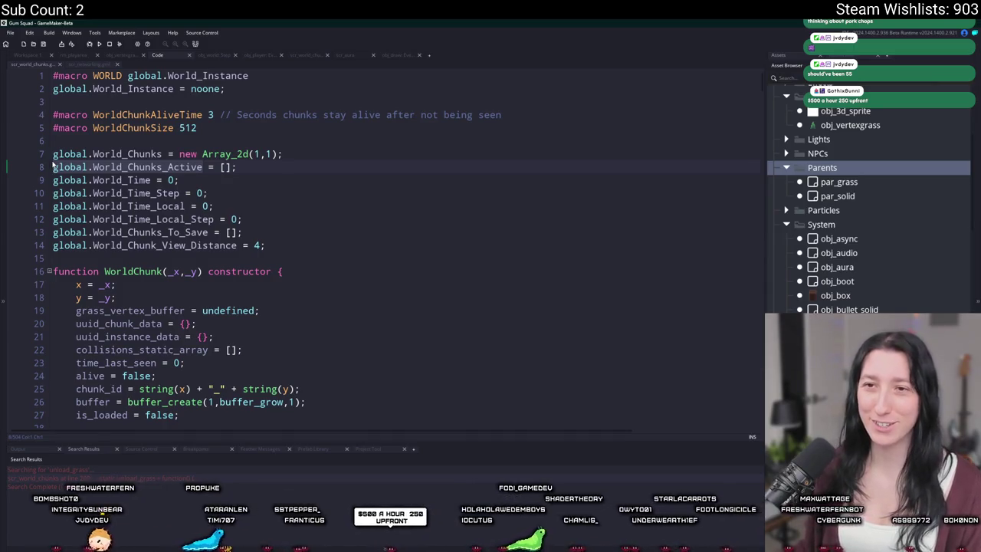
pyautogui.doubleClick(54, 166)
pyautogui.hotkey('ctrl', 'shift', 'f')
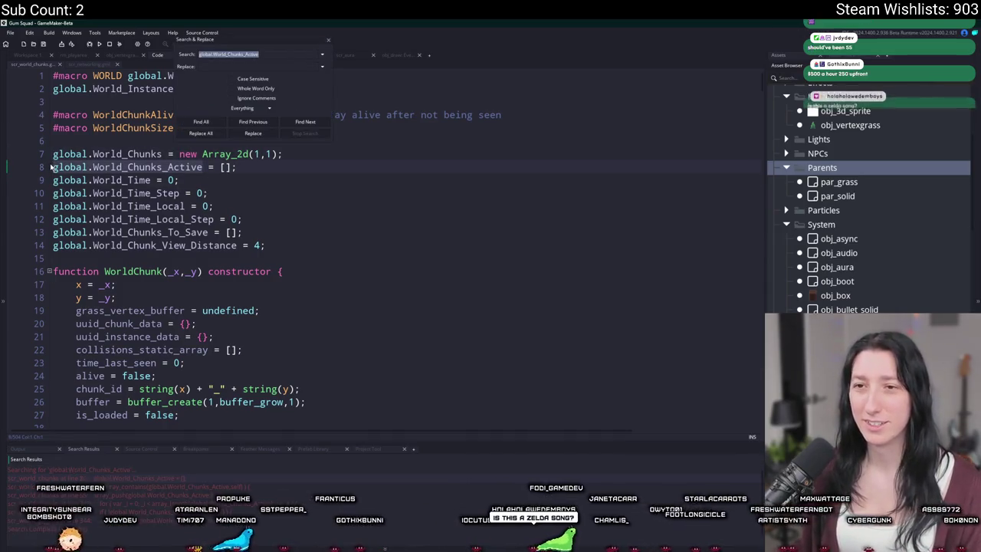
pyautogui.click(336, 176)
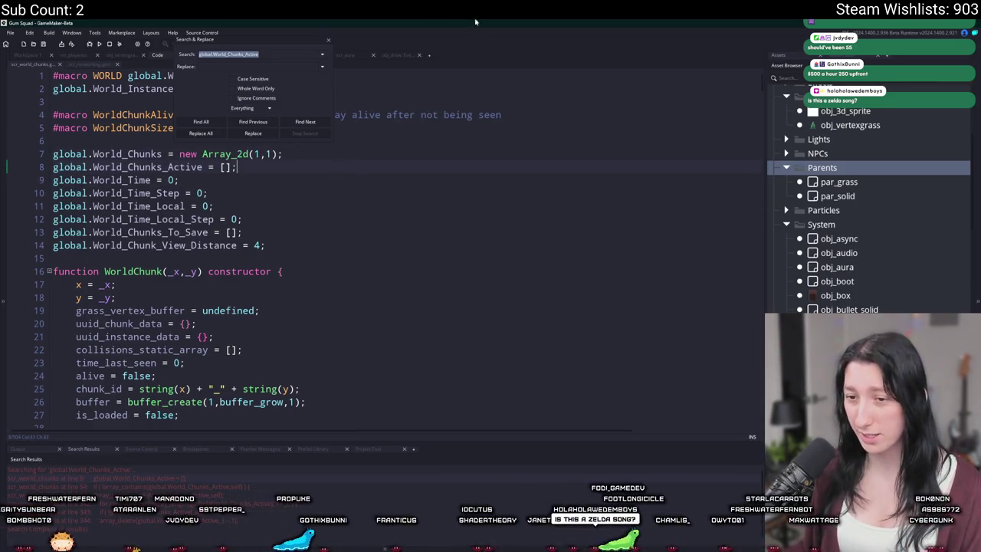